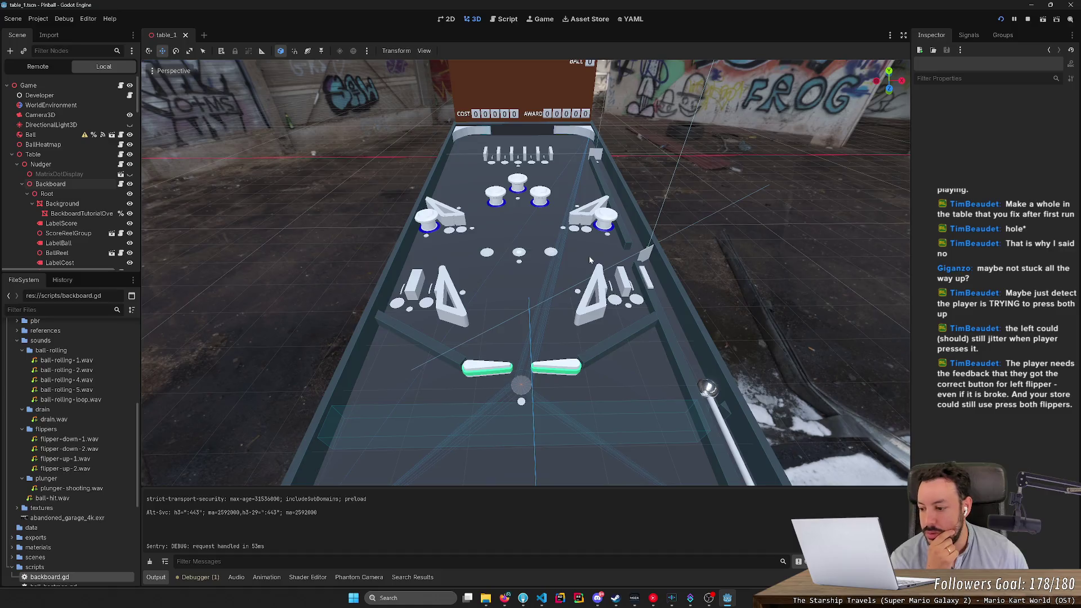
Pull the 3D view back to the whole pinball table, then fly over the left flipper area.
scroll(589, 259, up, 2)
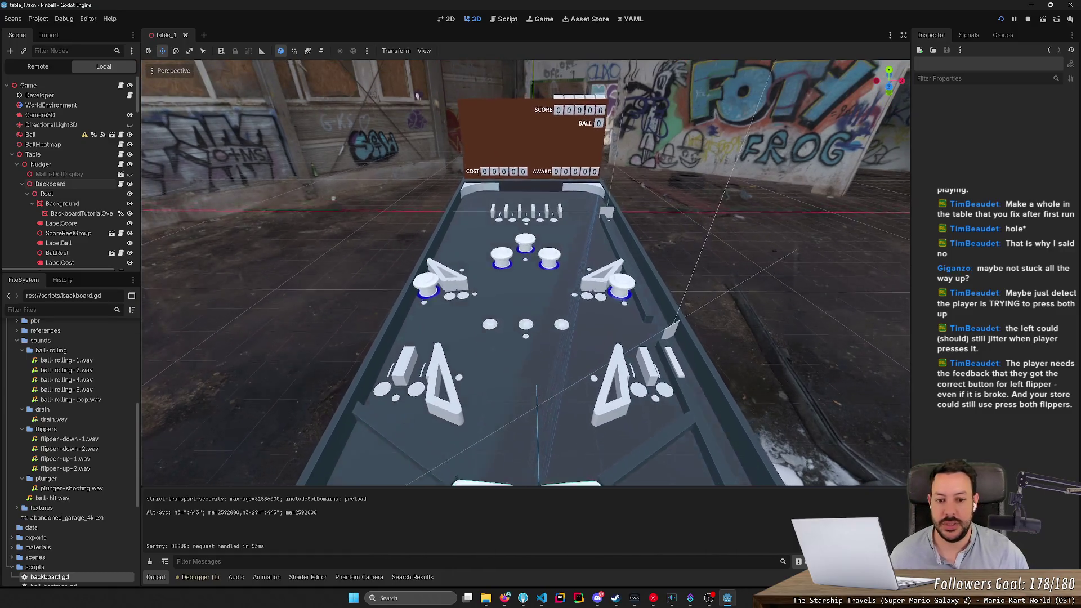
scroll(530, 270, up, 4)
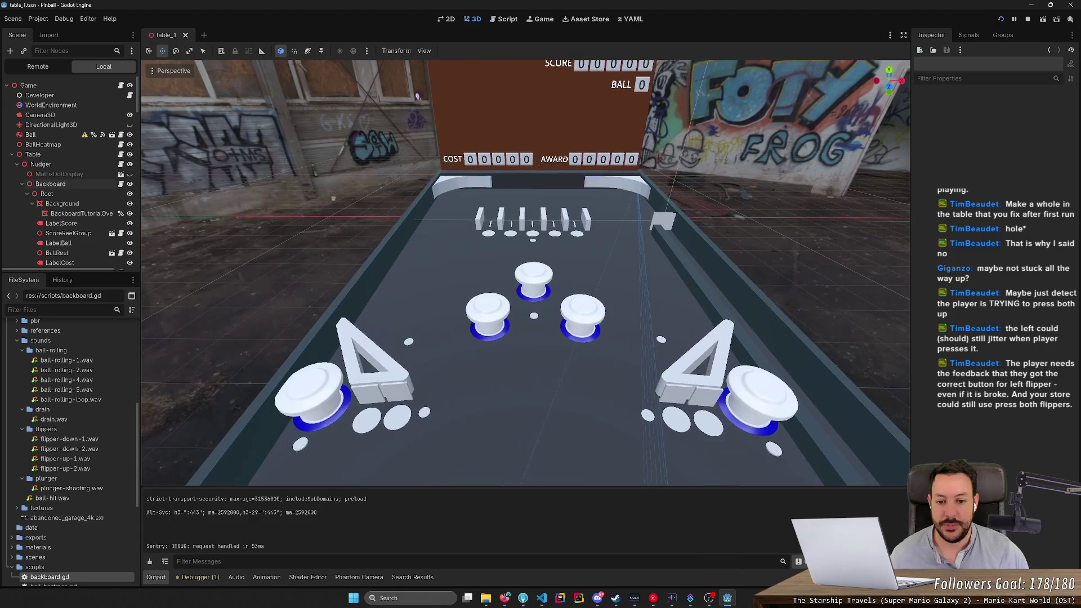
scroll(525, 273, up, 5)
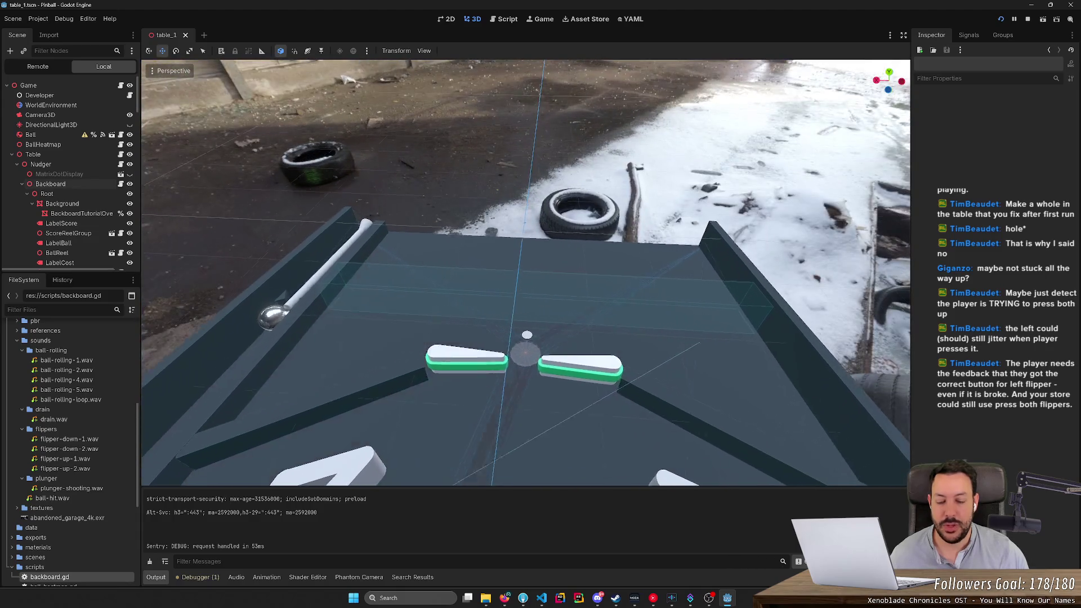
drag(526, 272, 594, 246)
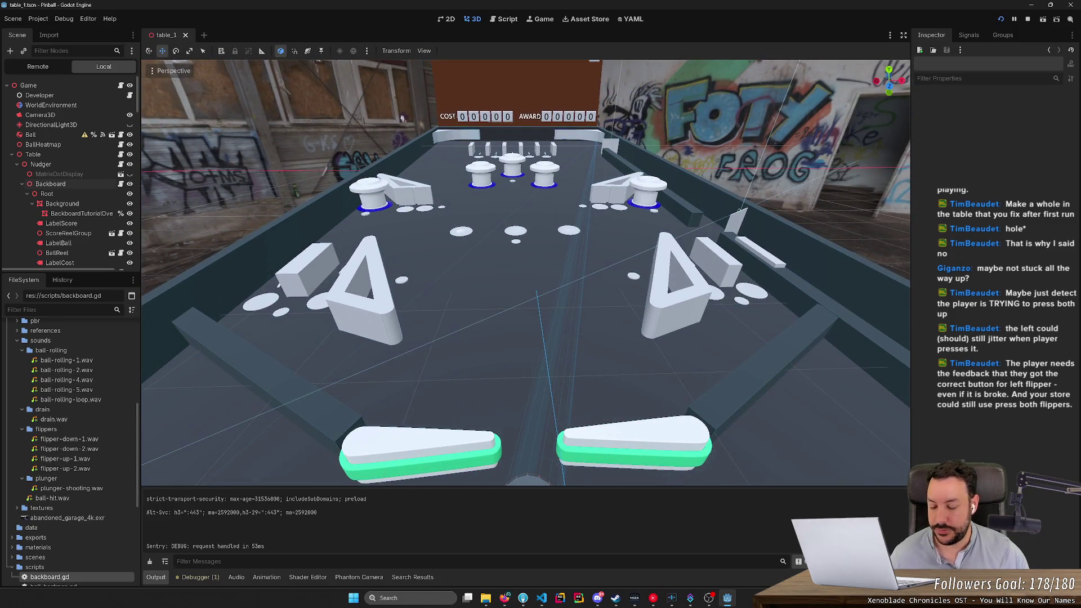
scroll(596, 251, up, 4)
scroll(525, 272, down, 5)
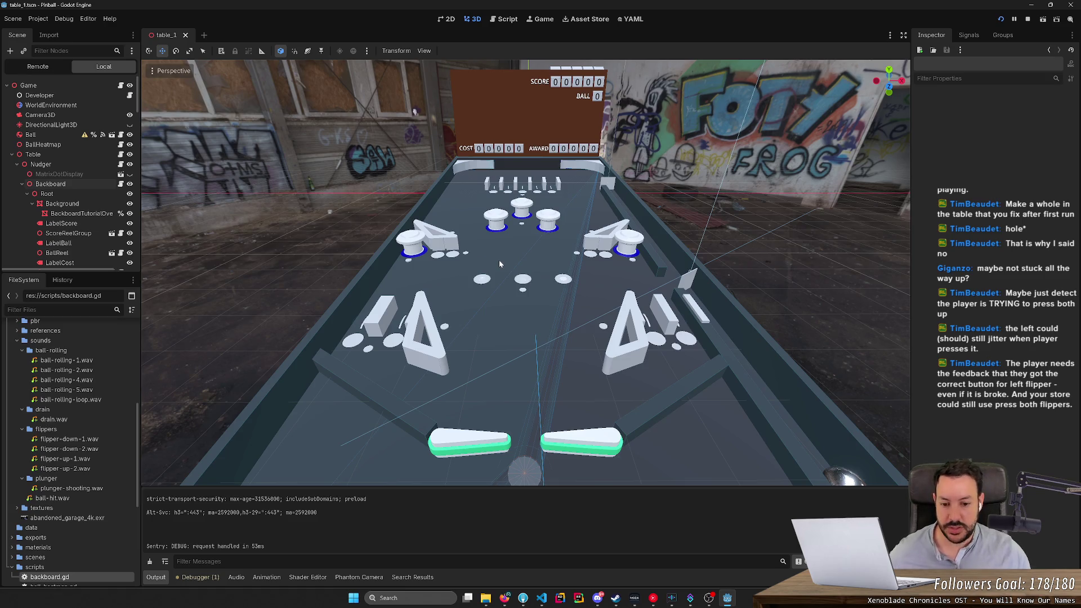
key(w)
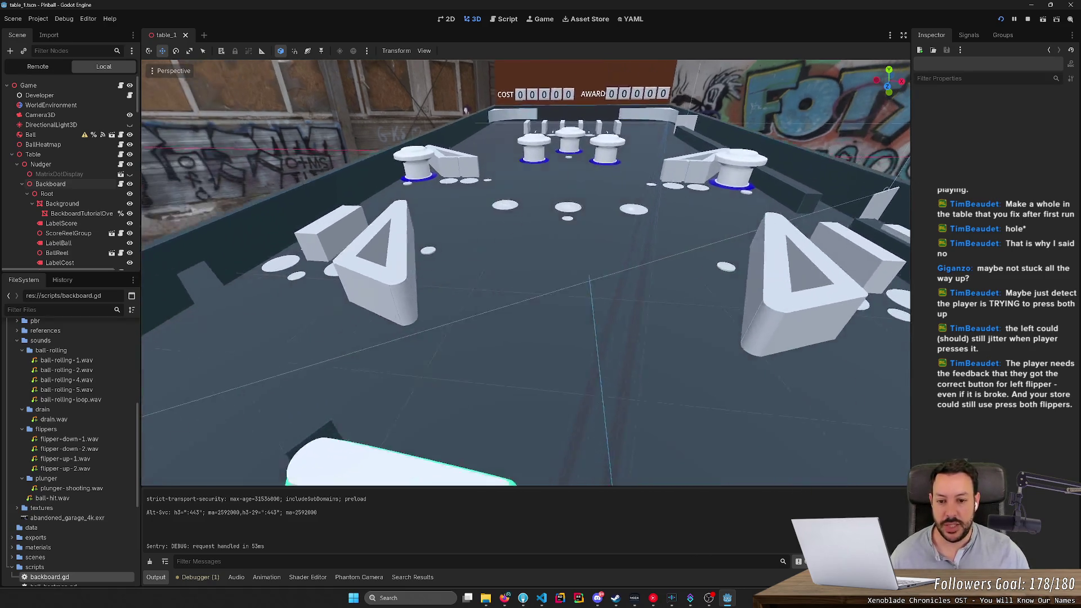
key(w)
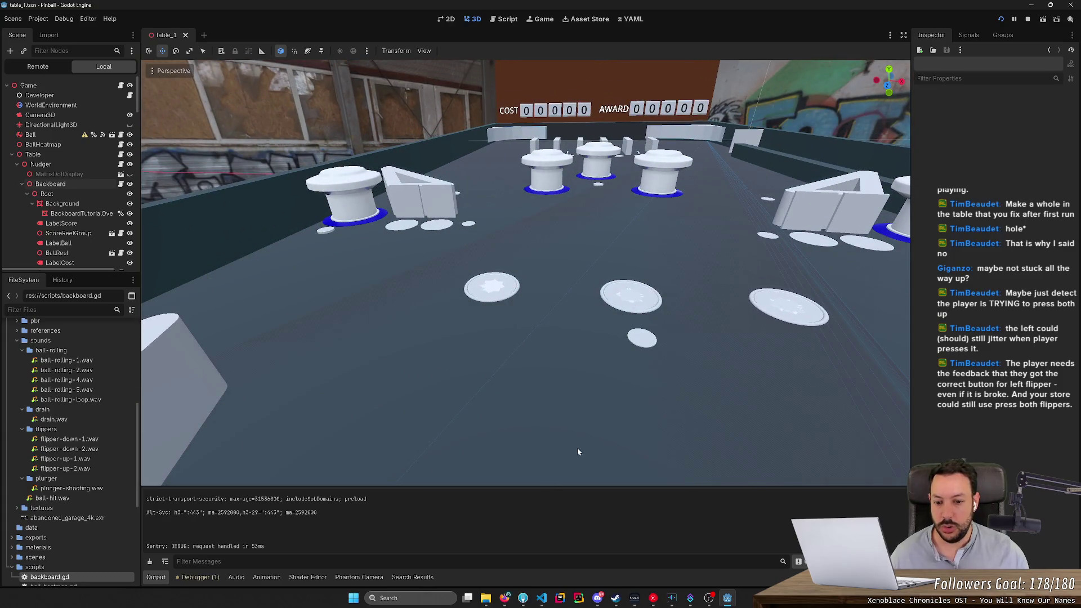
scroll(523, 412, down, 5)
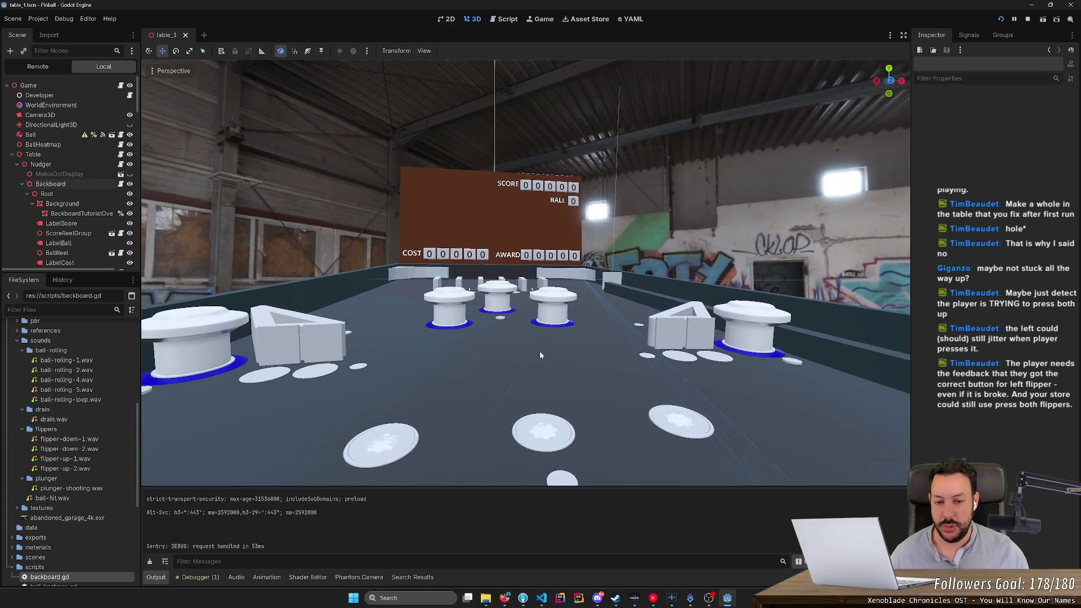
key(w)
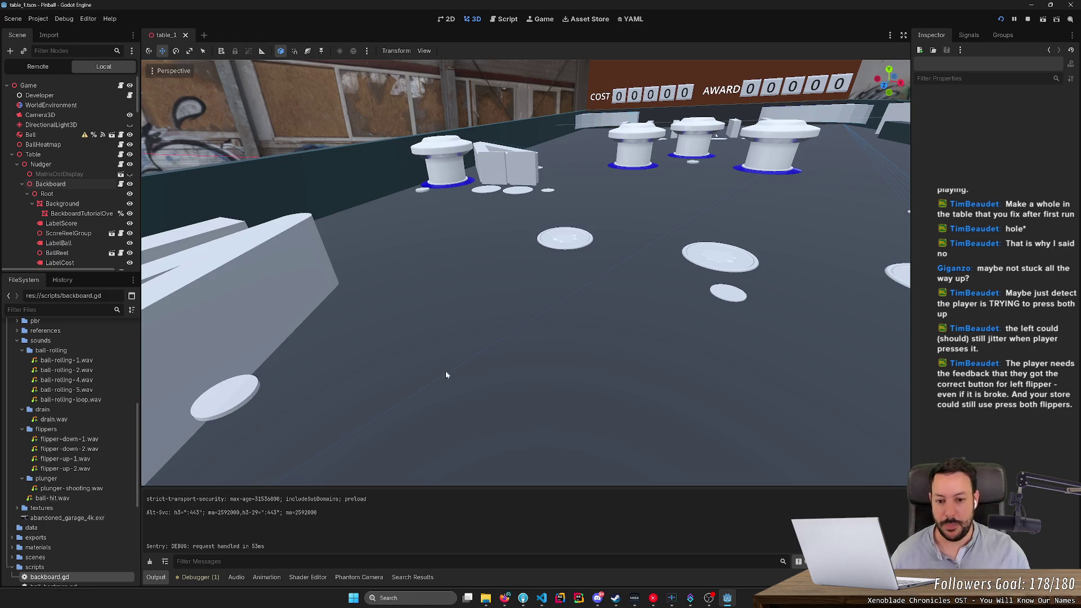
key(s)
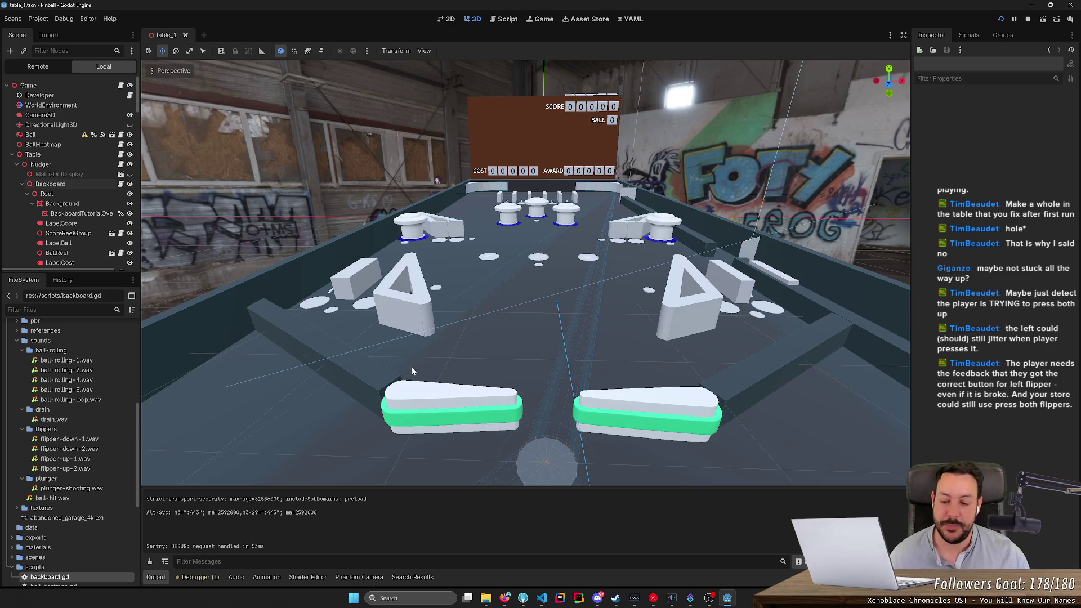
scroll(411, 367, up, 5)
Select the Left Flipper, tilt it up about 14 degrees, then undo the rotation.
click(446, 377)
key(e)
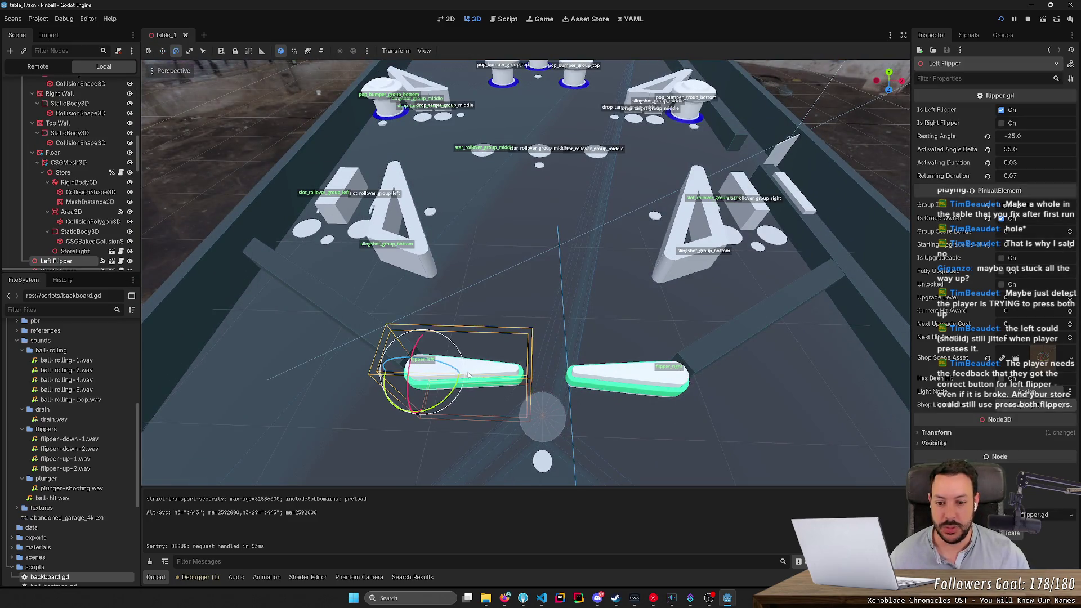
drag(452, 388, 456, 380)
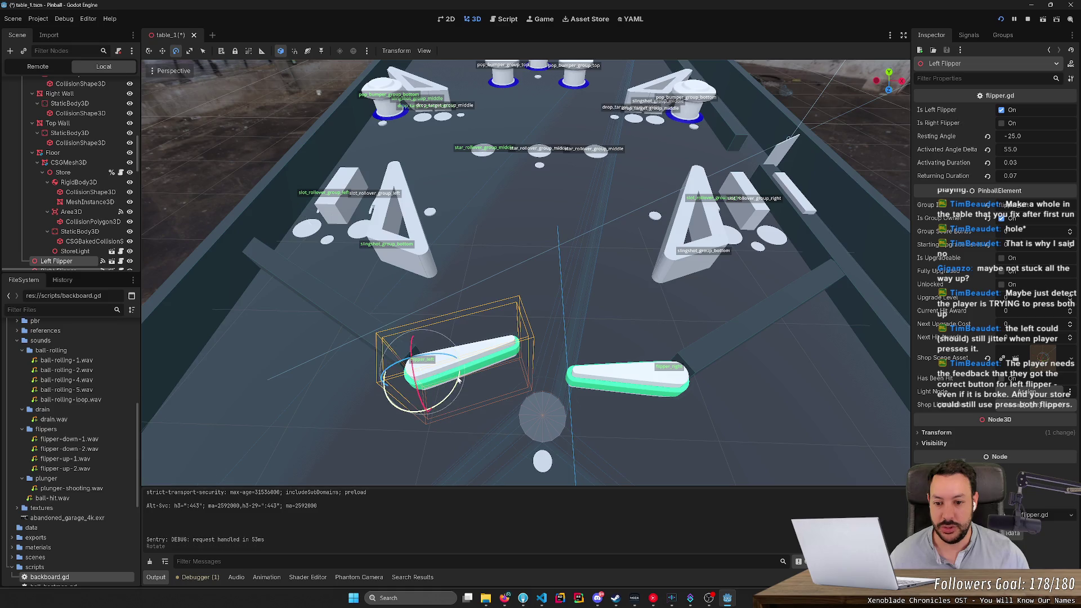
scroll(456, 380, up, 2)
scroll(445, 315, down, 3)
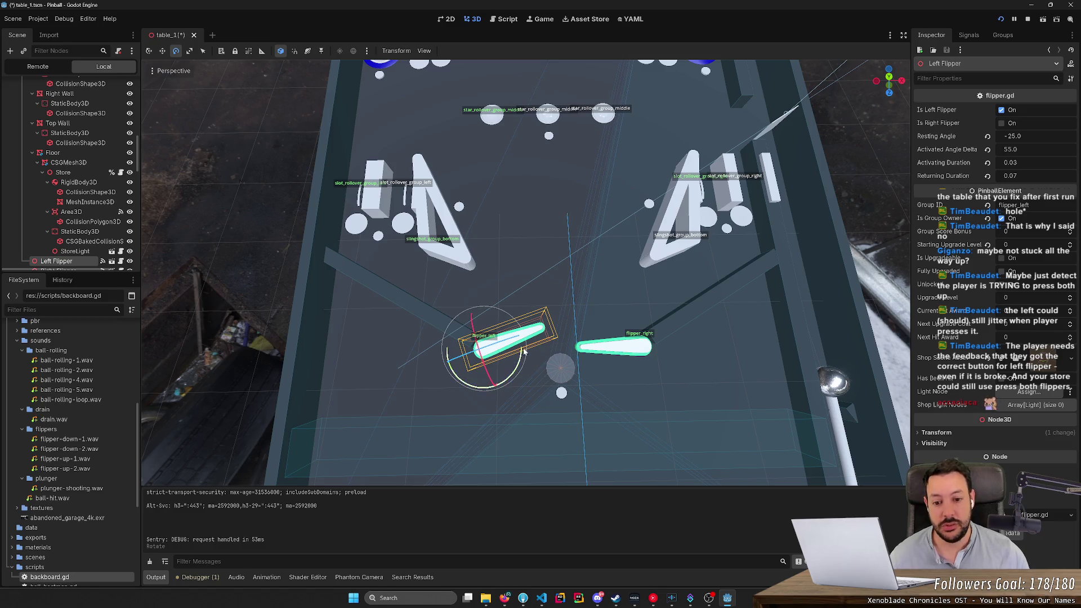
key(ctrl+z)
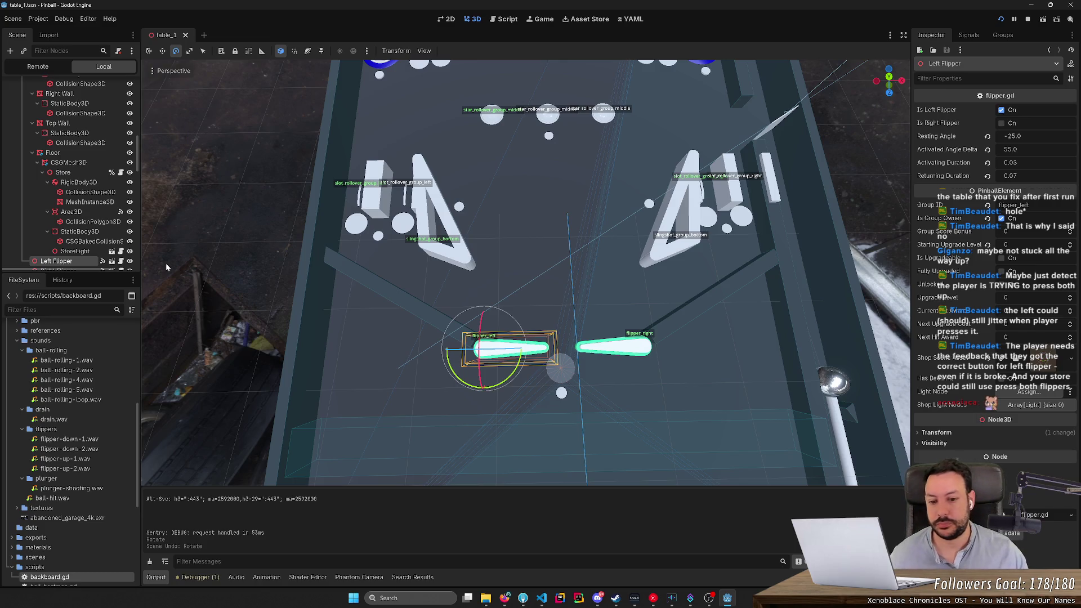
From a higher overhead view, turn the Left Flipper counter-clockwise toward the table centre.
mouse_move(328, 289)
mouse_down()
mouse_move(327, 366)
mouse_move(328, 296)
mouse_up()
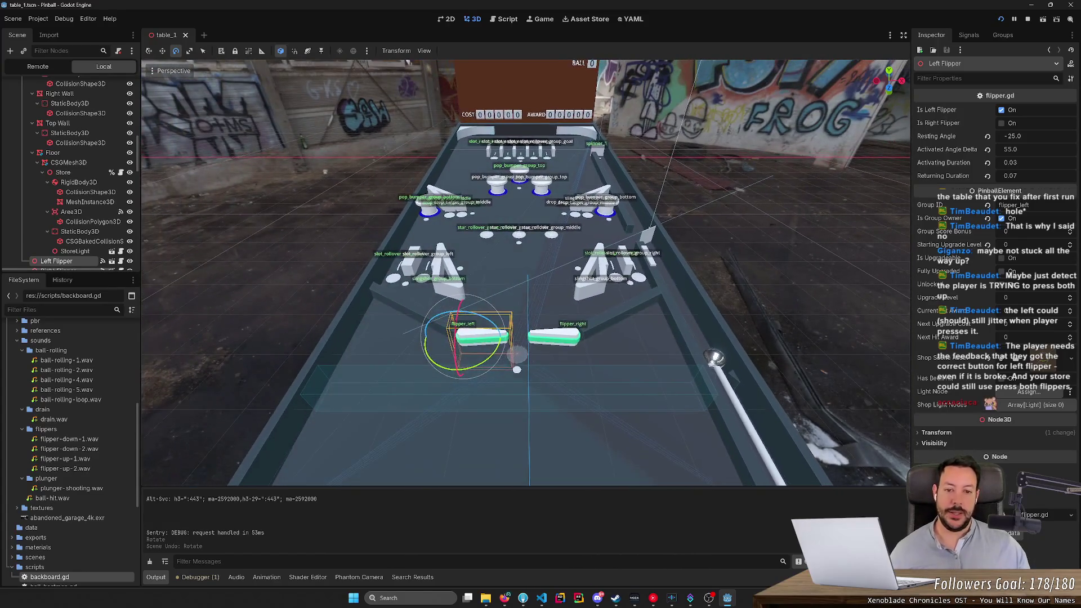
scroll(527, 273, down, 4)
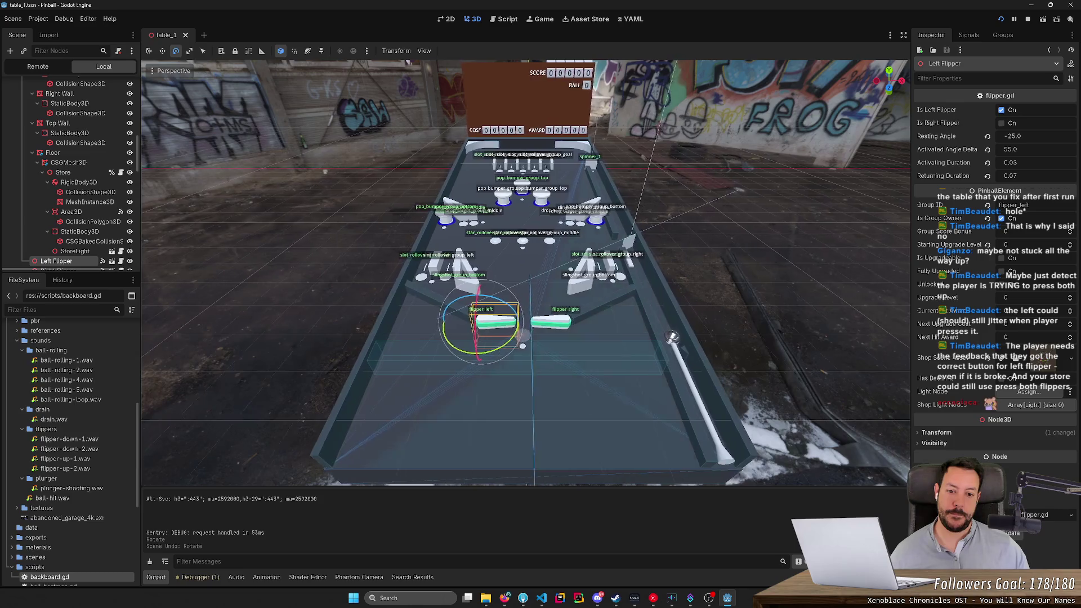
scroll(527, 273, up, 5)
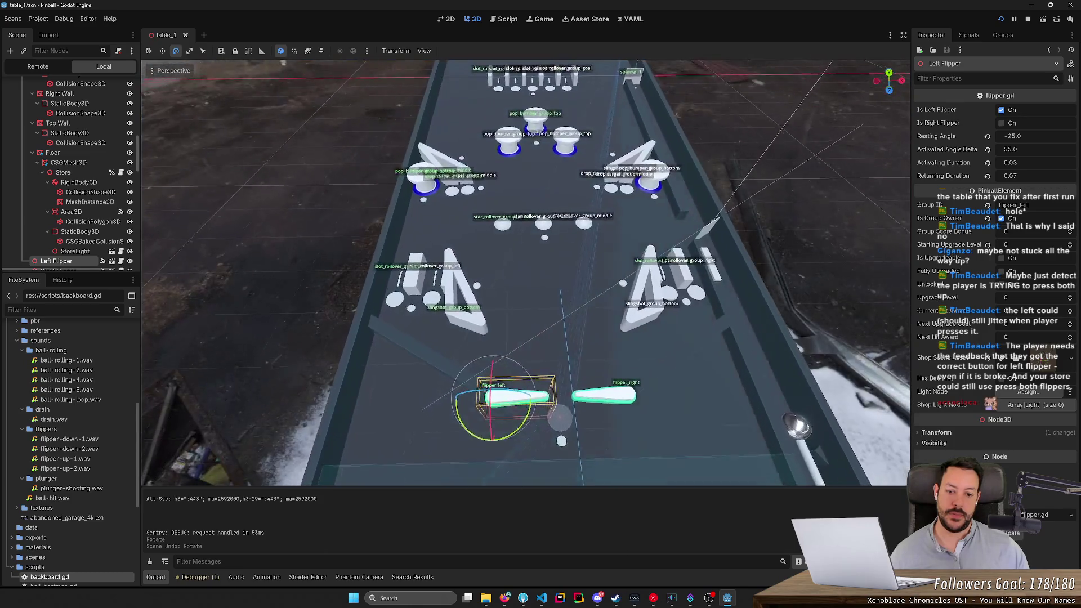
scroll(526, 273, up, 2)
mouse_move(534, 445)
mouse_down()
mouse_move(508, 429)
mouse_move(532, 420)
mouse_move(523, 447)
mouse_up()
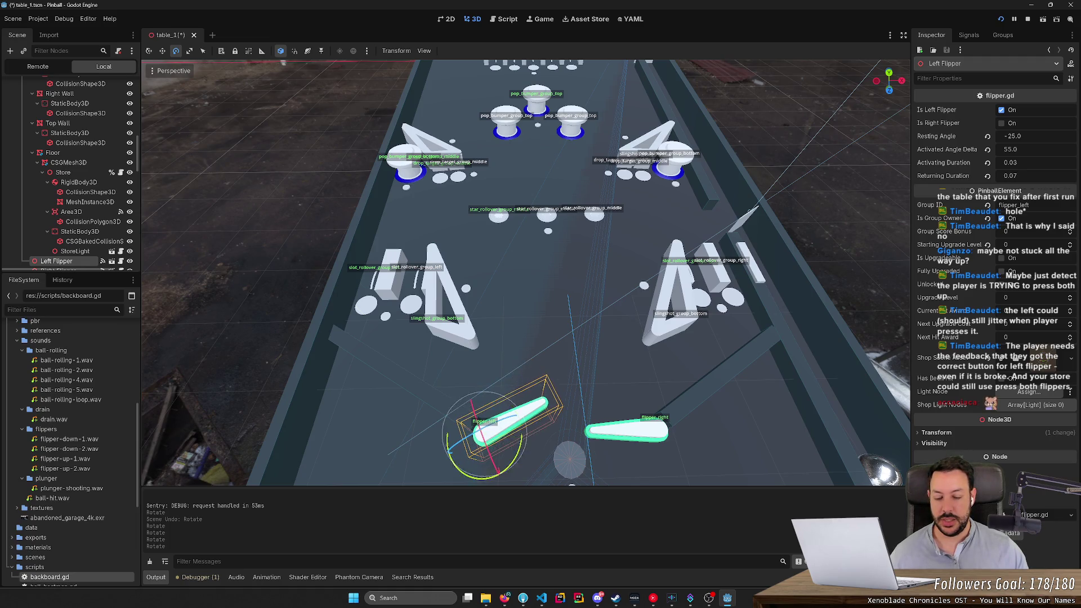
scroll(535, 420, up, 5)
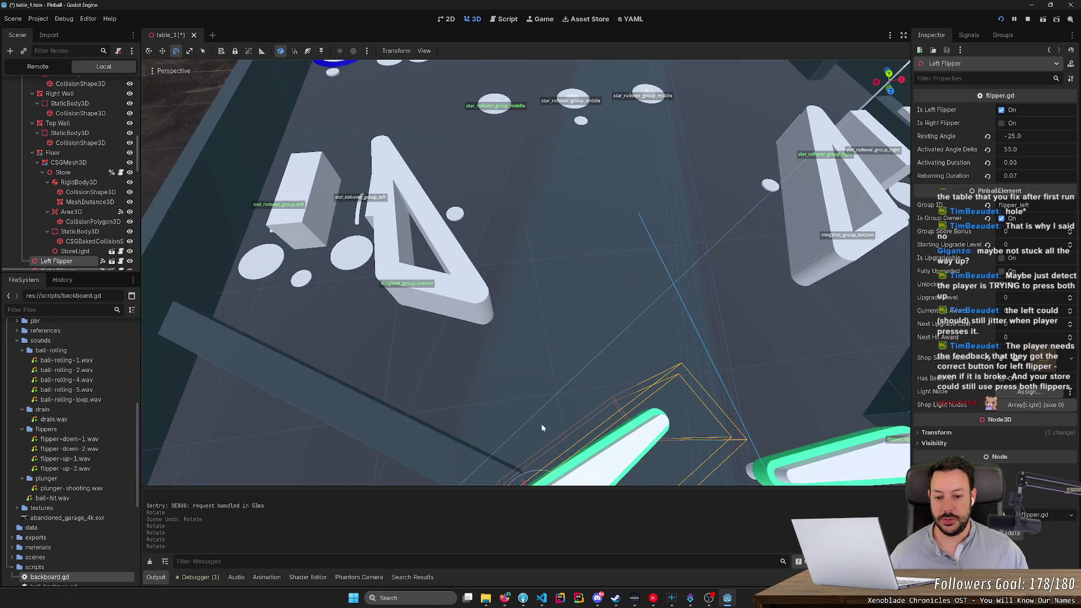
scroll(545, 426, down, 5)
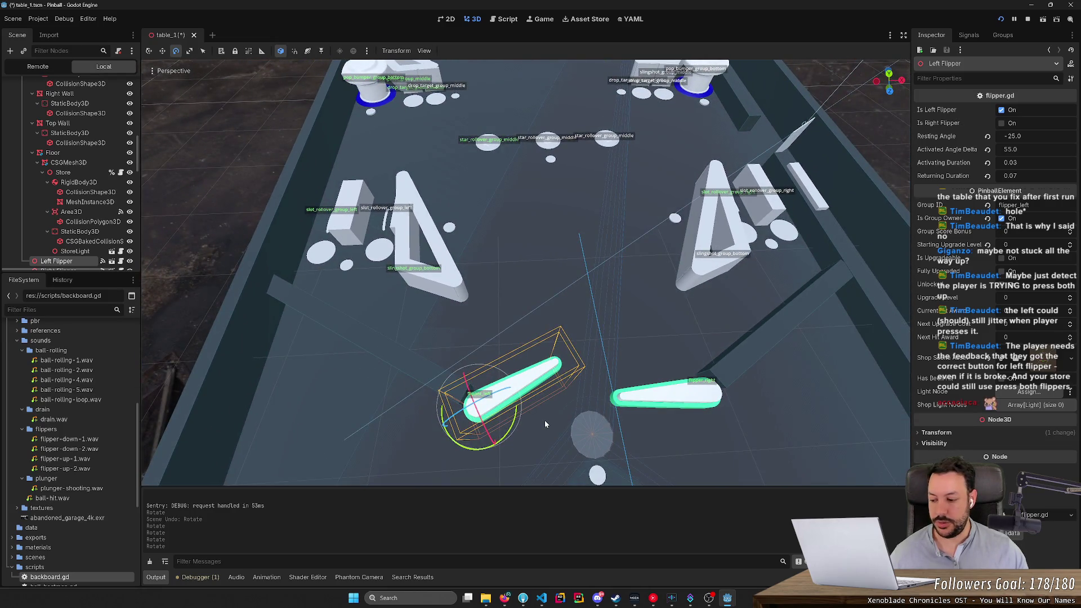
scroll(555, 407, up, 3)
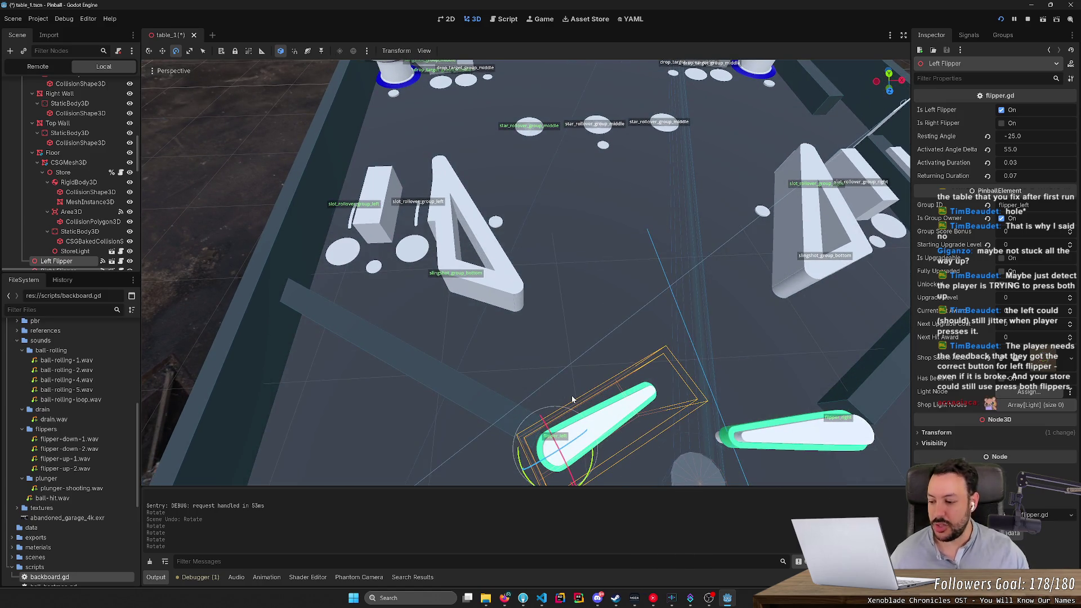
scroll(598, 394, down, 6)
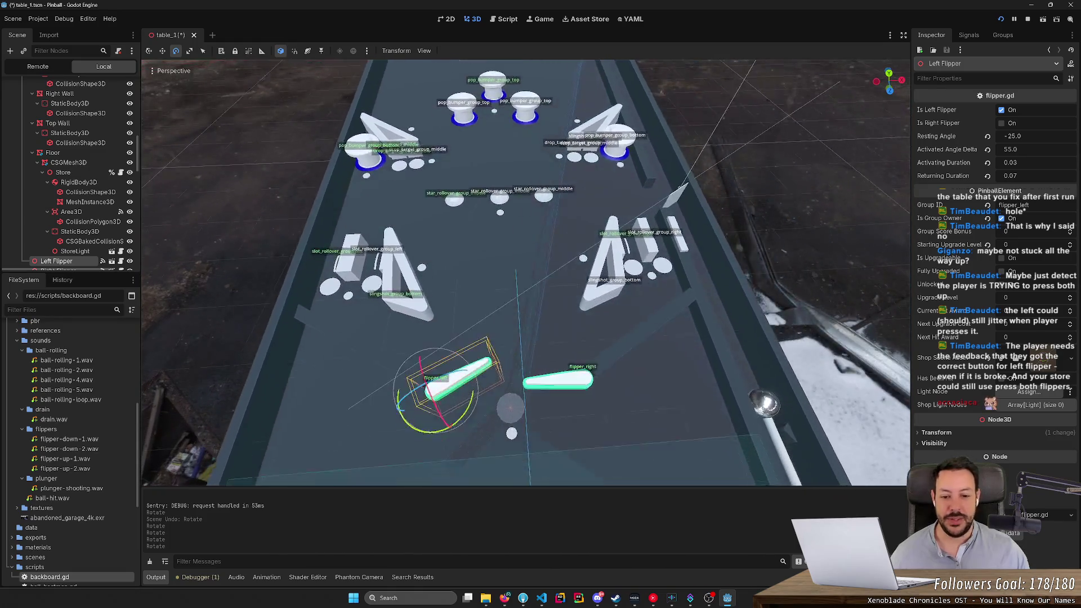
scroll(527, 273, up, 2)
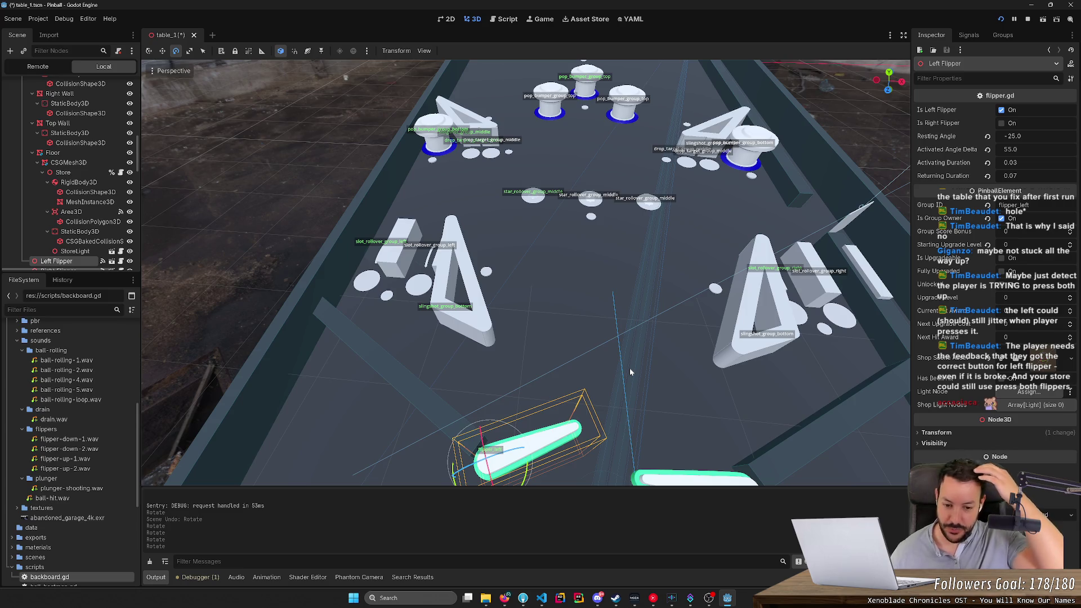
scroll(601, 367, down, 3)
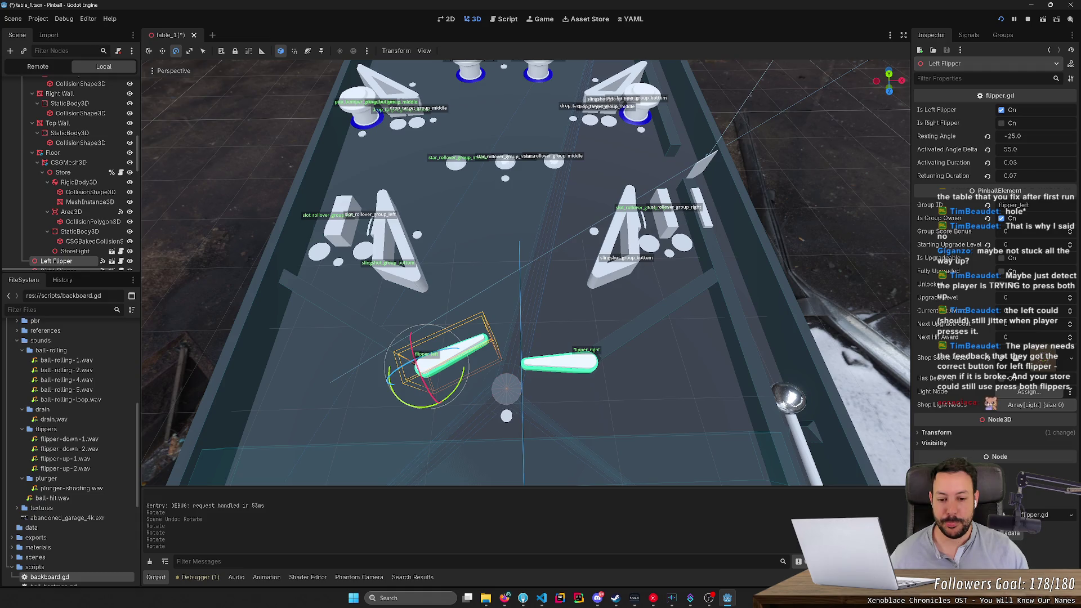
scroll(526, 273, up, 2)
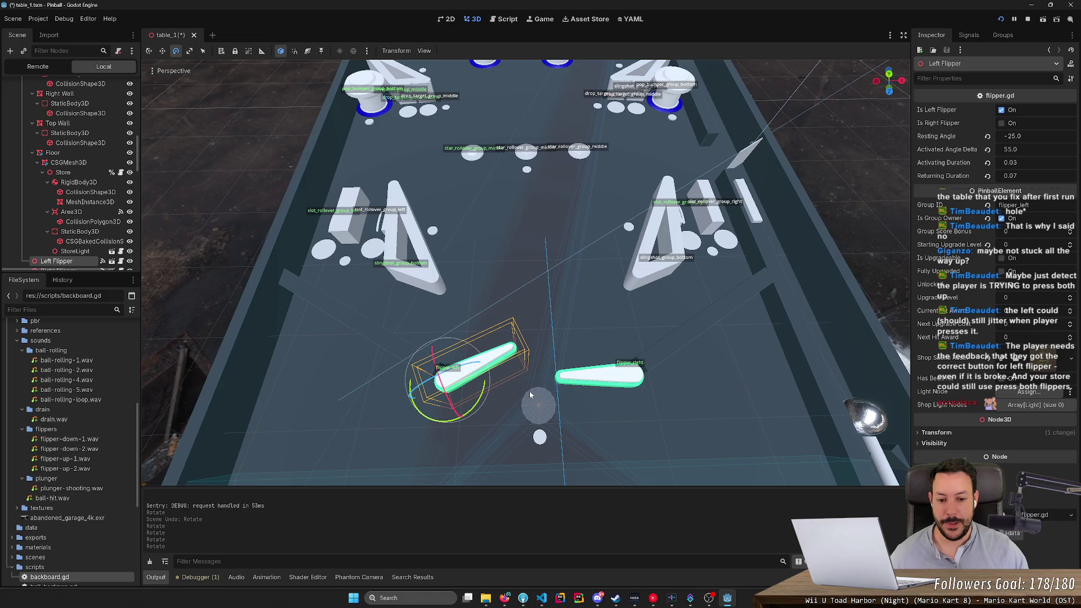
scroll(526, 399, up, 4)
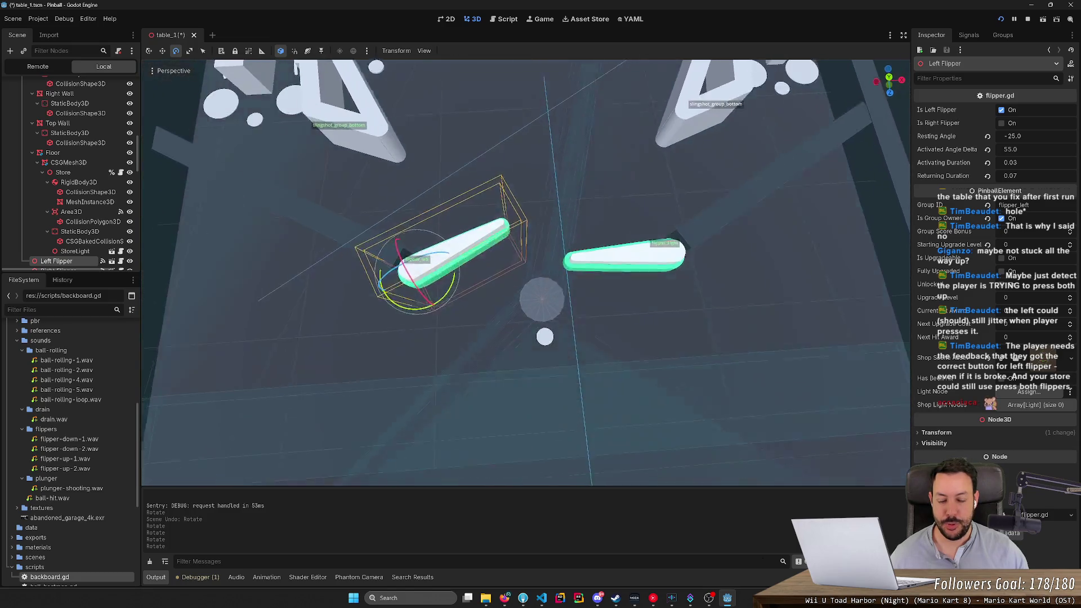
scroll(531, 401, down, 4)
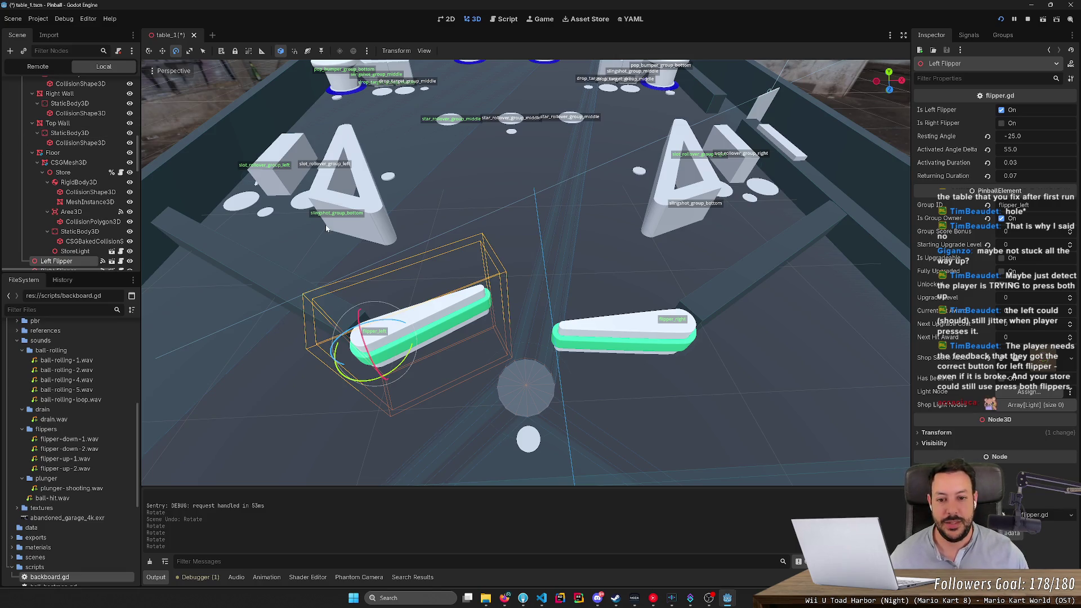
scroll(366, 218, down, 5)
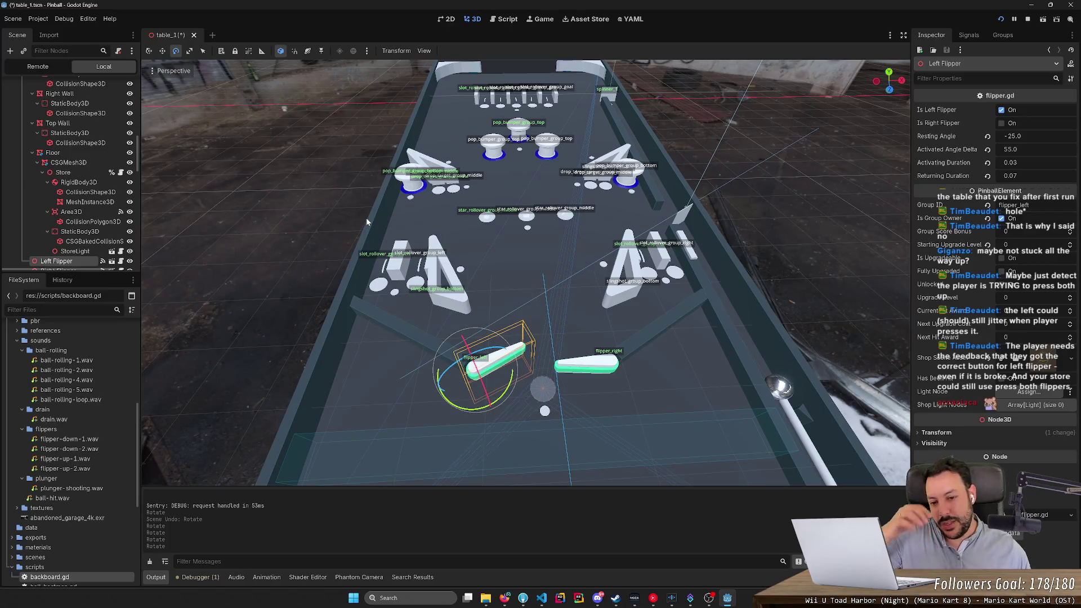